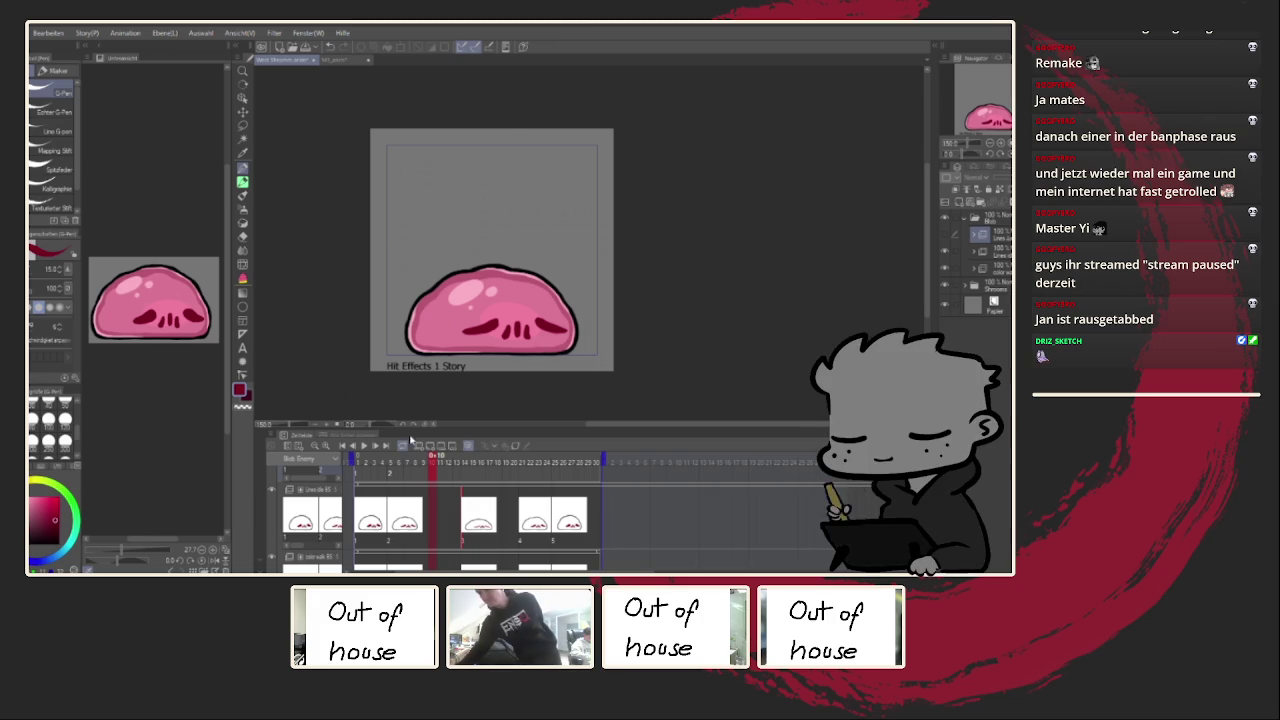
Step: Play back and stop the slime animation, then hide the blob's pink colour layer to show only line art
{"action": "left_click", "coordinate": [365, 447]}
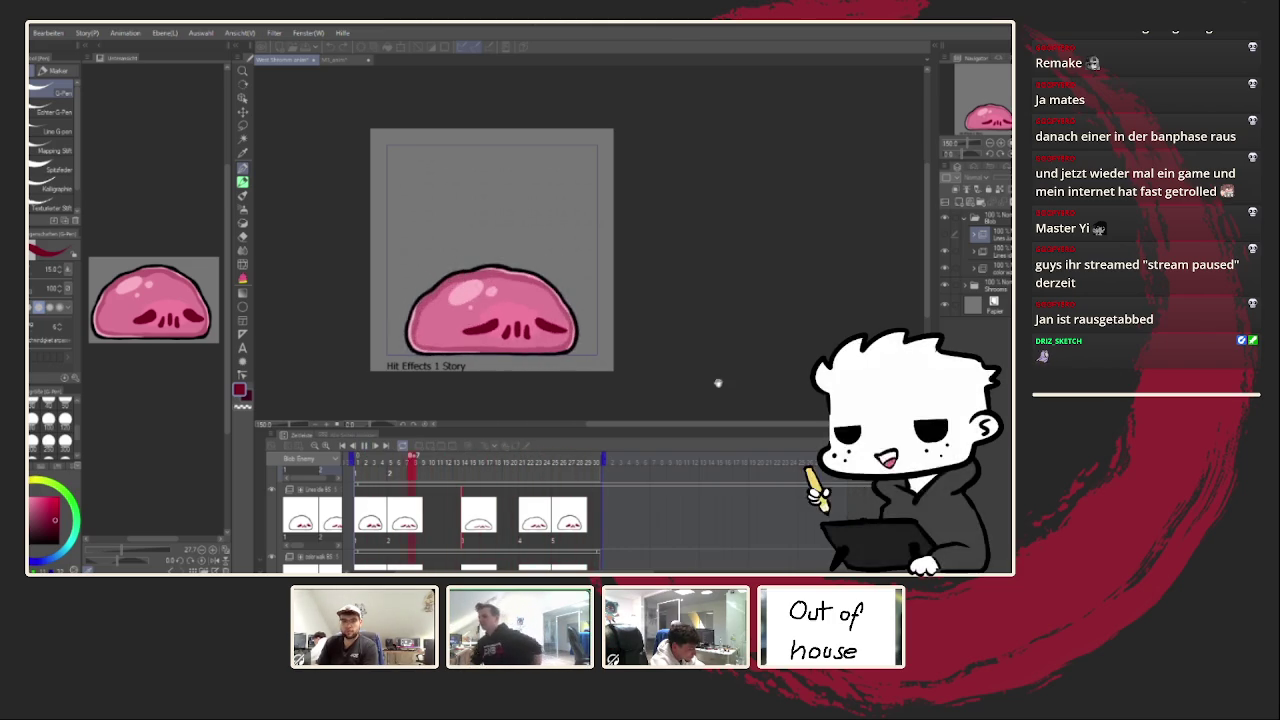
{"action": "key", "text": "space"}
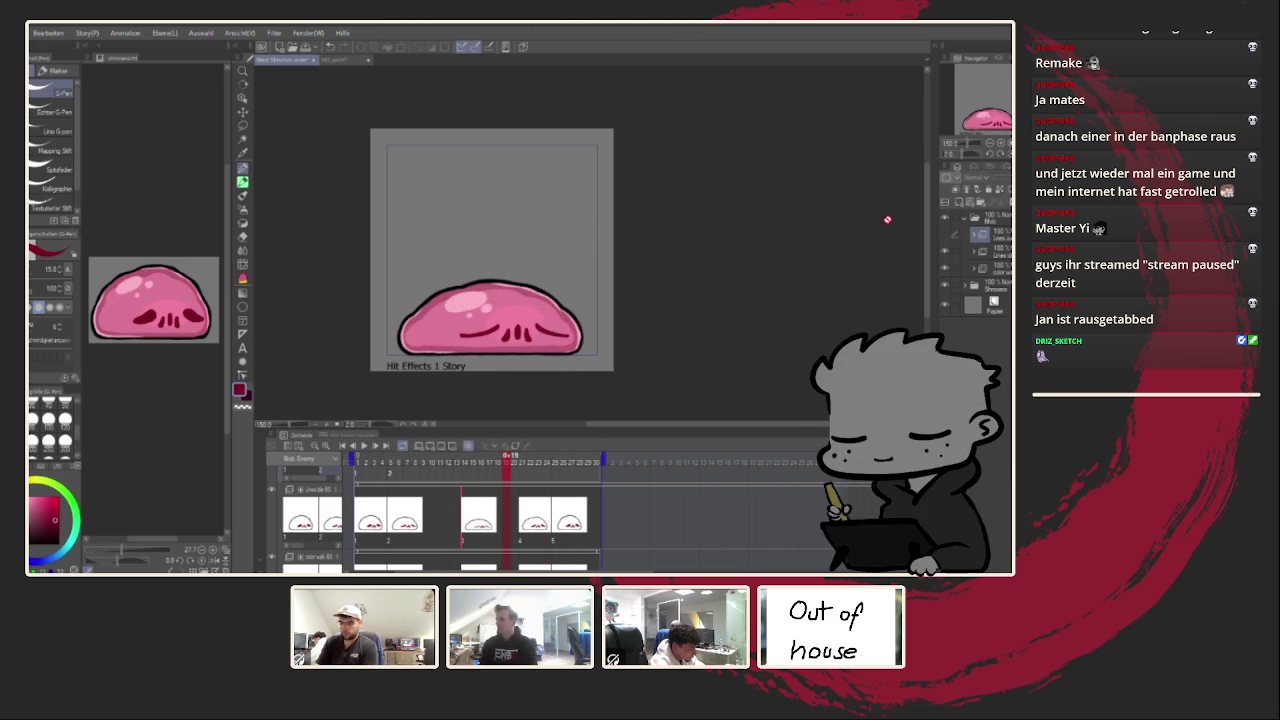
{"action": "left_click", "coordinate": [945, 252]}
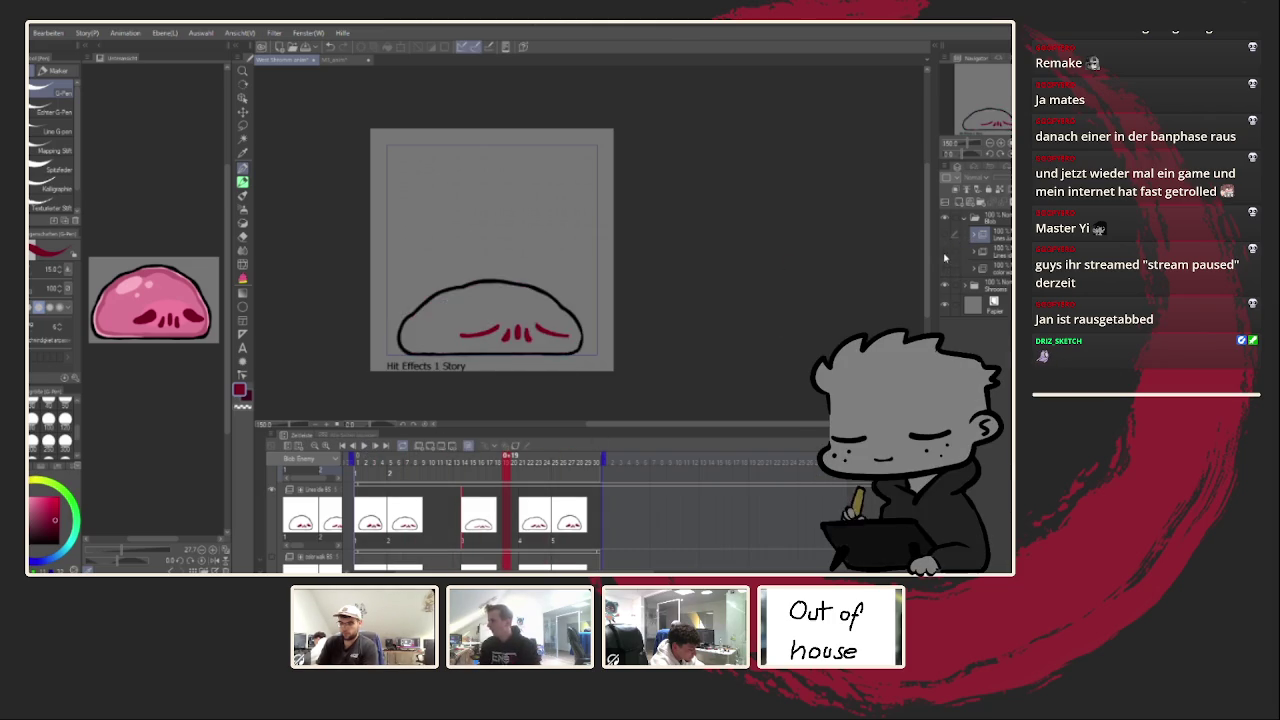